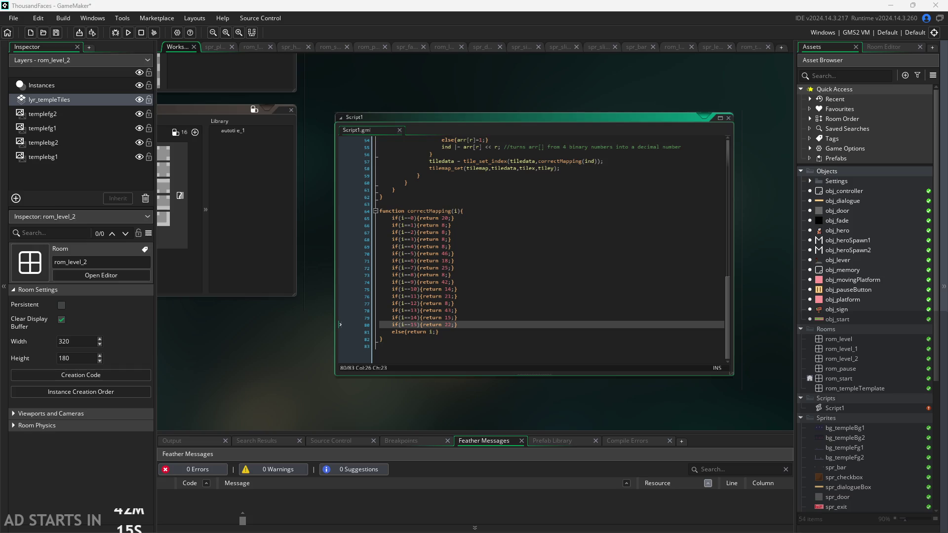
Step: Shift the workspace view once Script1's correctMapping function is written
mouse_move(702, 374)
mouse_down()
mouse_move(673, 407)
mouse_move(663, 387)
mouse_up()
Step: Scroll to Sprites/Tilesets and inspect the tls_temple tile set's properties
scroll(836, 404, down, 4)
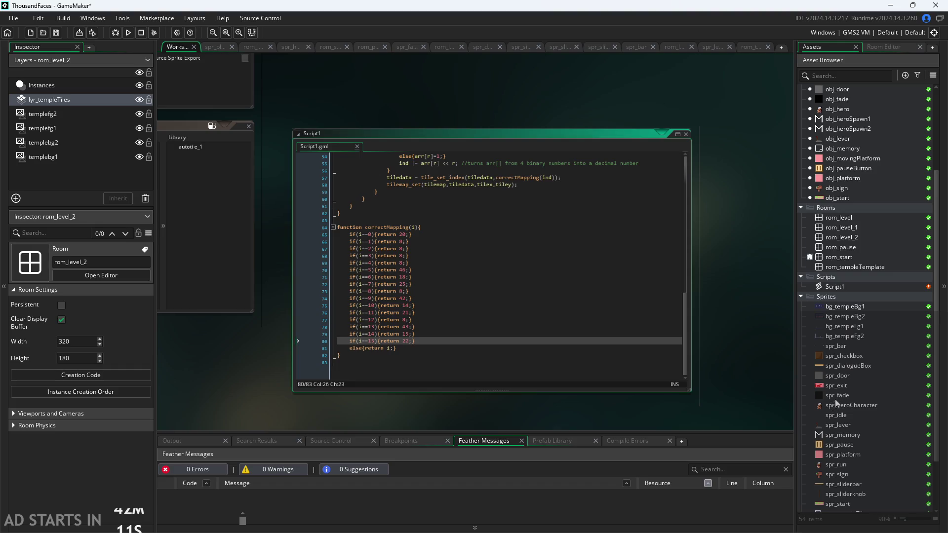
scroll(835, 401, down, 2)
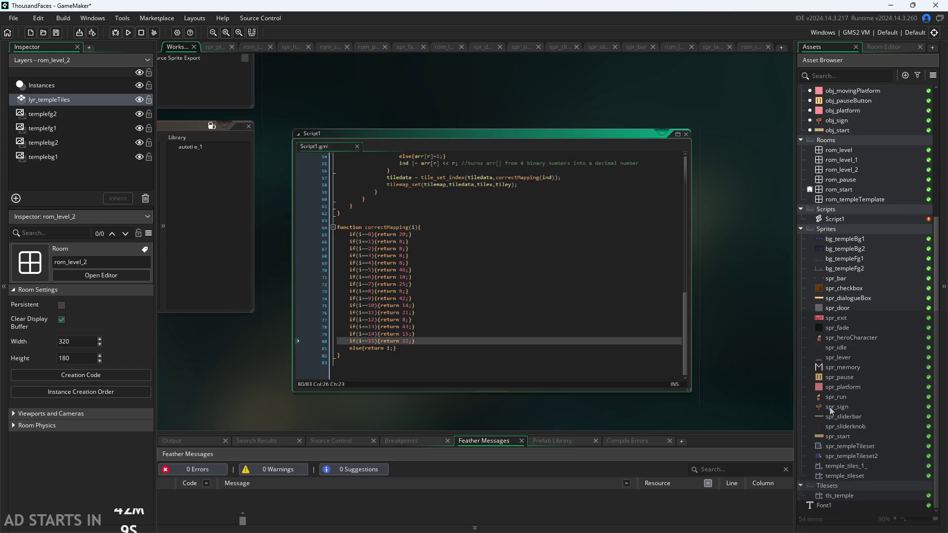
click(842, 496)
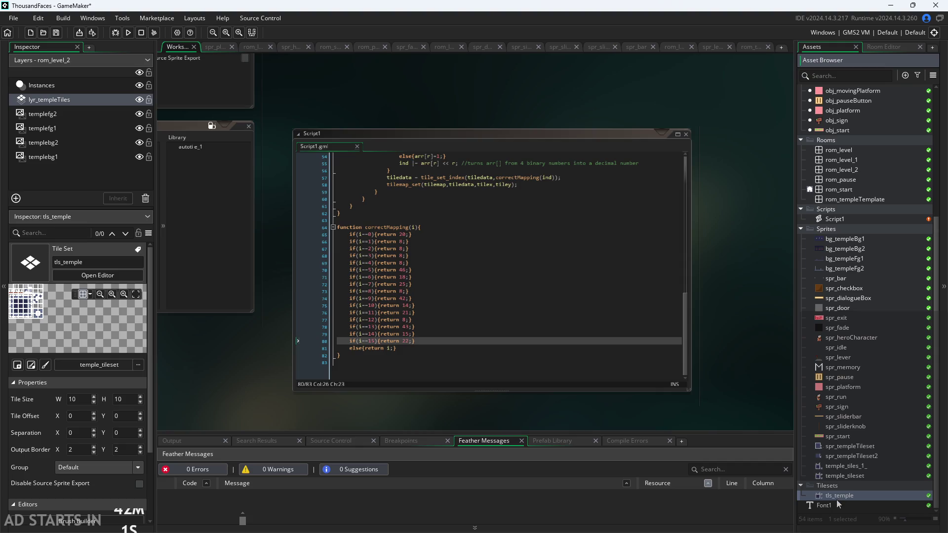
Step: Compare the temple_tileset and temple_tiles_1_ sprites, then drag in the tileset image
click(843, 477)
click(853, 456)
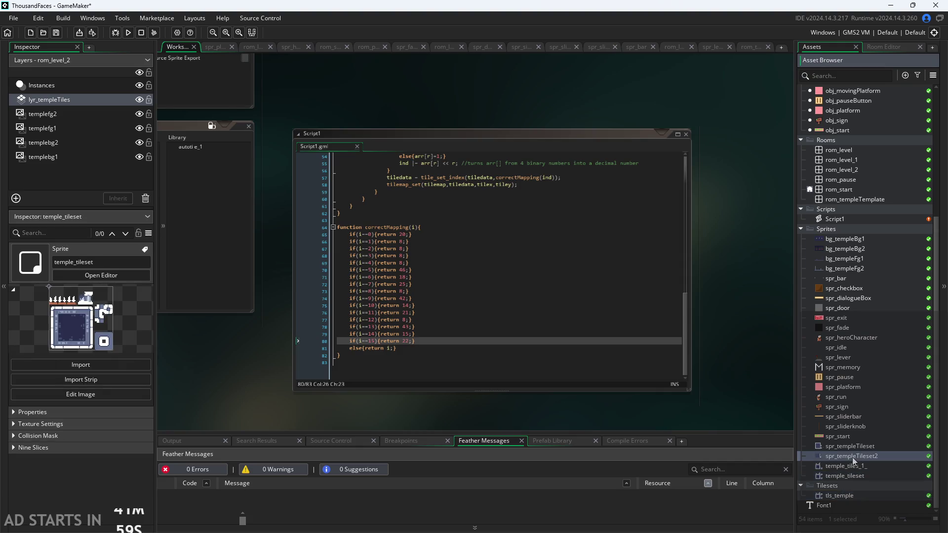
click(851, 447)
click(853, 456)
click(855, 466)
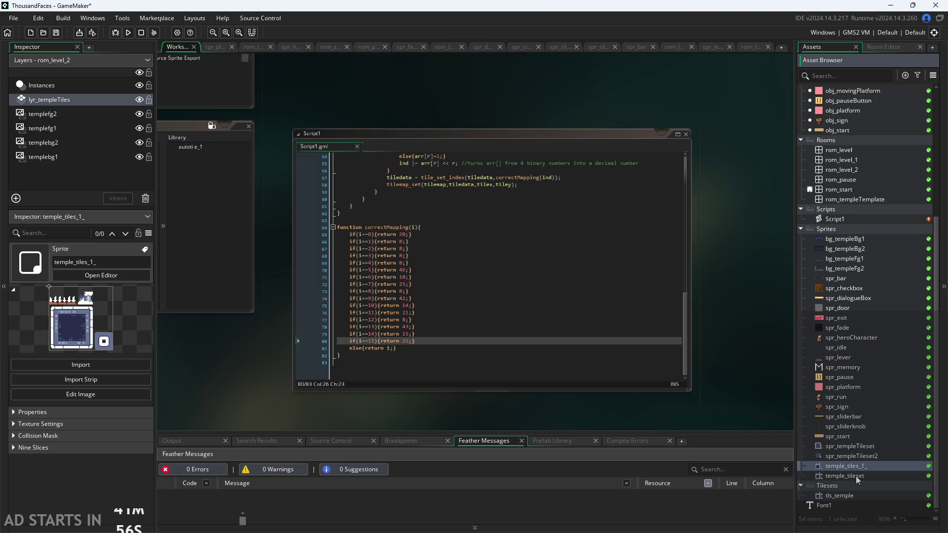
click(856, 477)
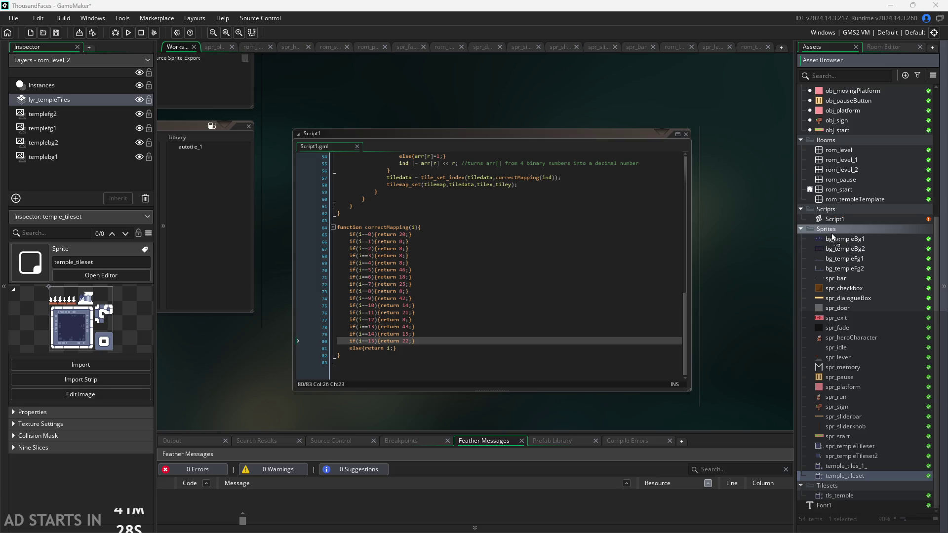
drag(833, 237, 834, 244)
Step: Confirm the import as sprite temple_tileset_1_ and check its 90×90 image in the Sprite editor
click(514, 291)
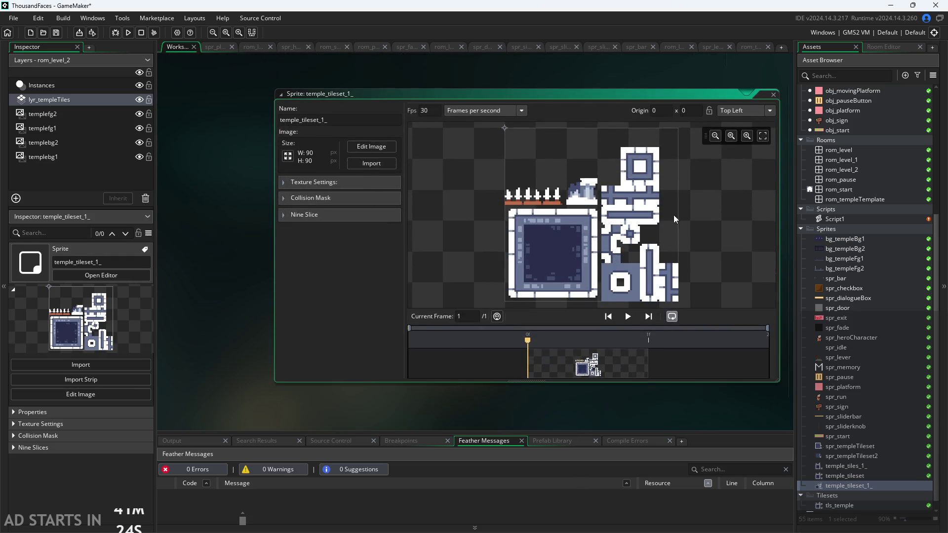
scroll(662, 196, up, 3)
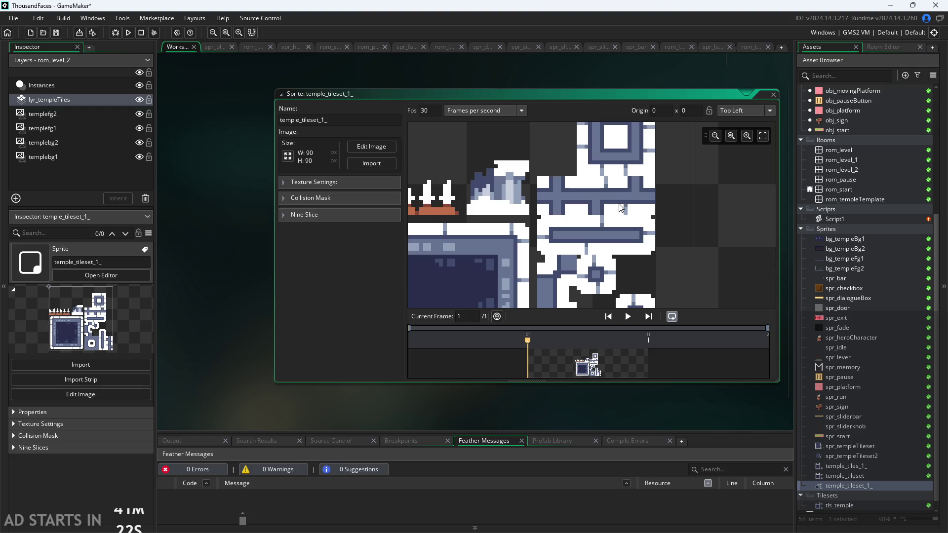
scroll(707, 240, down, 5)
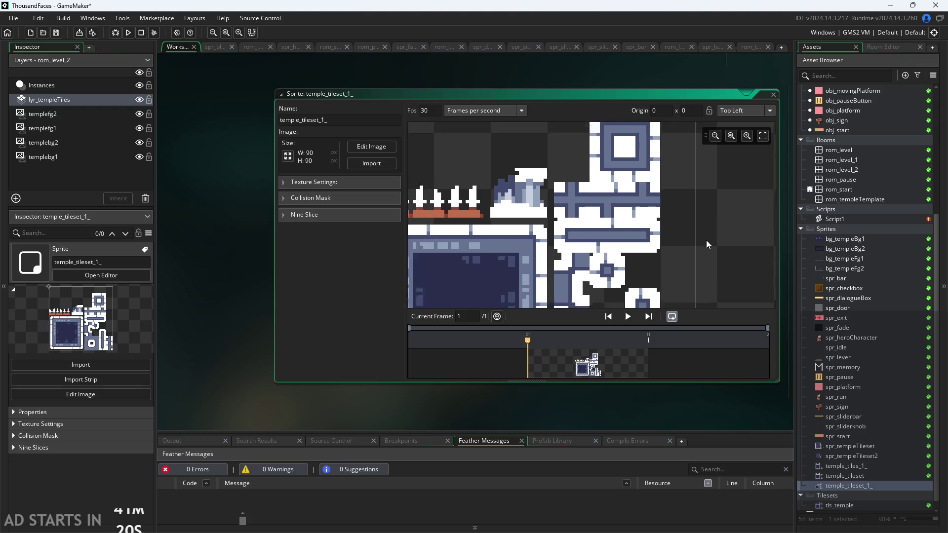
scroll(657, 225, down, 1)
scroll(659, 224, up, 1)
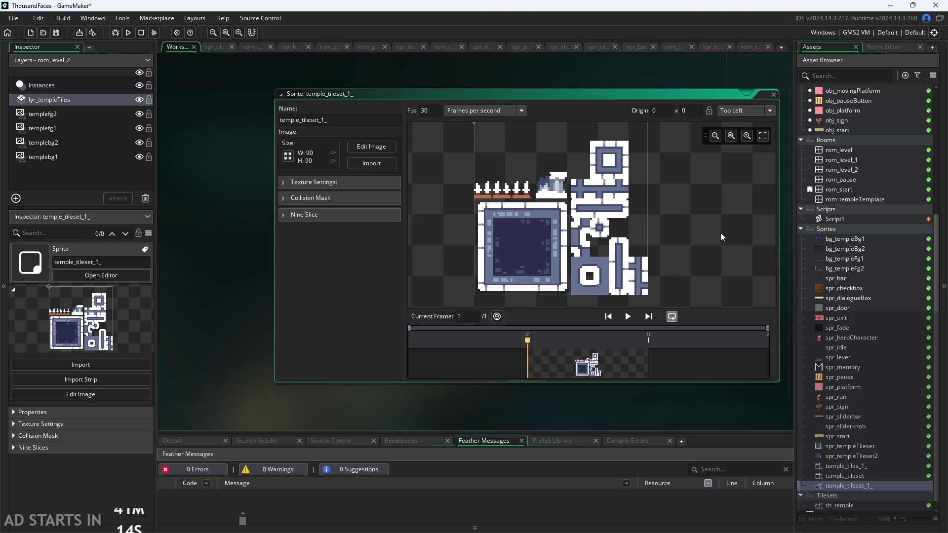
scroll(861, 418, down, 2)
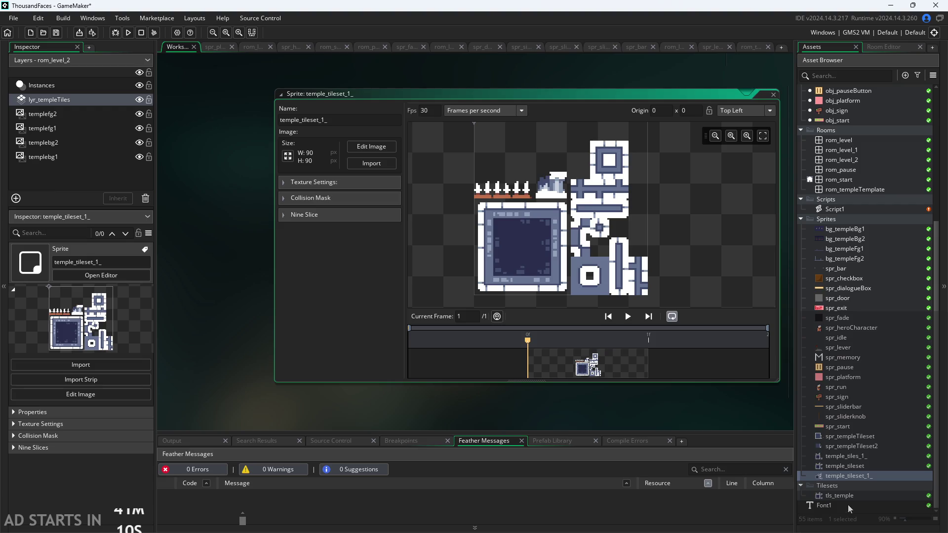
Step: Pick temple_tileset_1_ from the Select Sprite list as tls_temple's source sprite
double_click(850, 475)
double_click(863, 496)
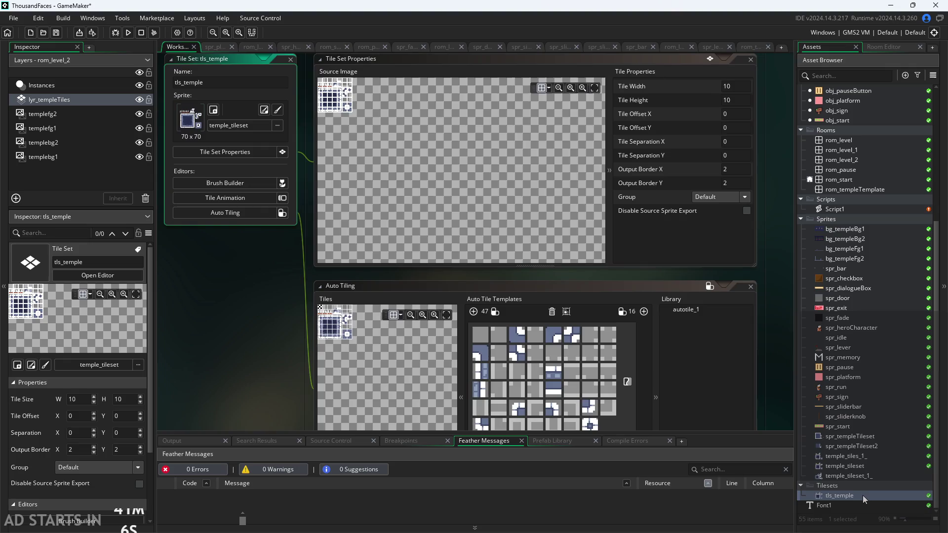
click(246, 124)
click(226, 168)
scroll(262, 237, down, 5)
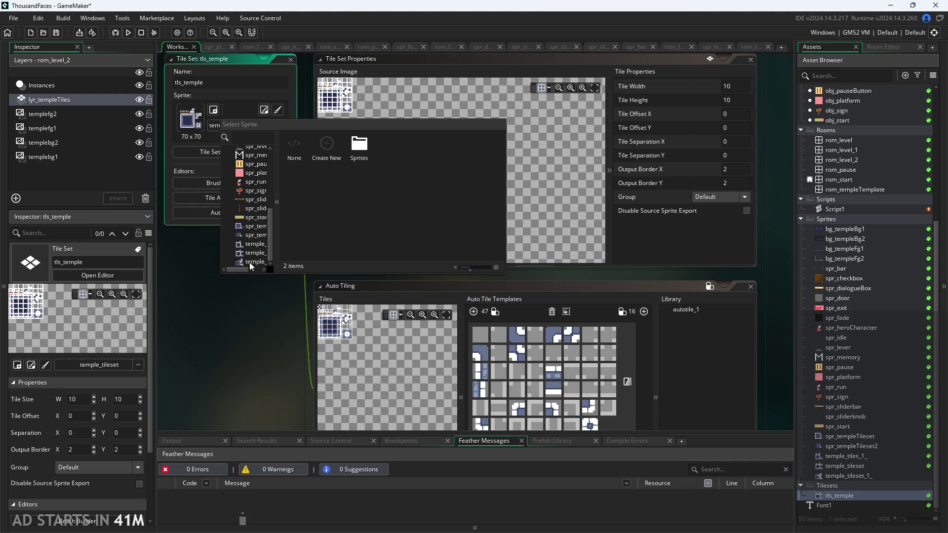
click(250, 262)
scroll(248, 309, down, 2)
scroll(344, 294, up, 3)
scroll(348, 397, up, 3)
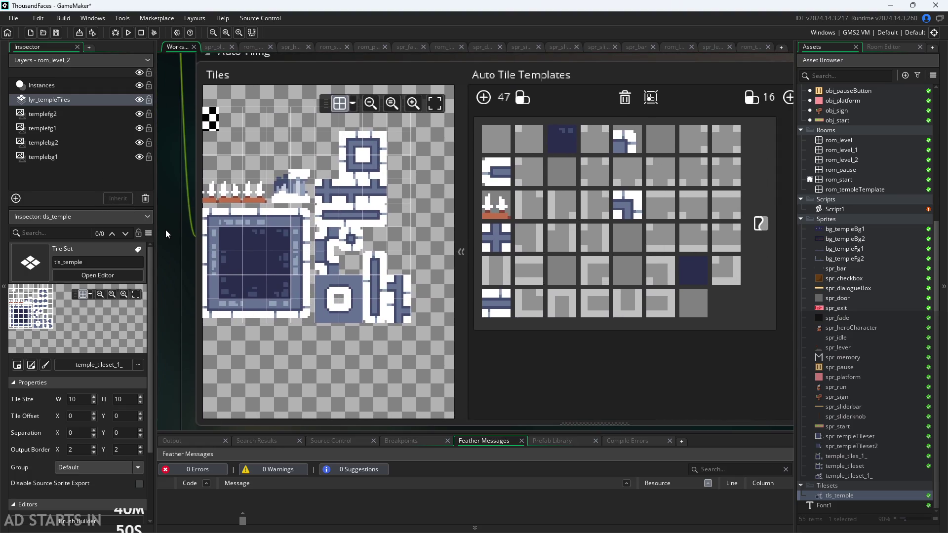
scroll(347, 336, up, 1)
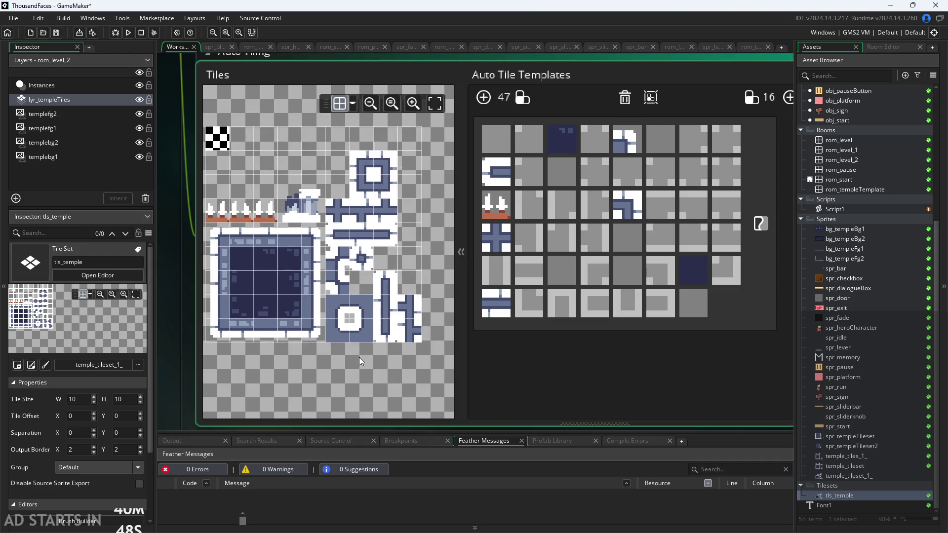
Step: Clear every tile from the auto-tile template
click(564, 150)
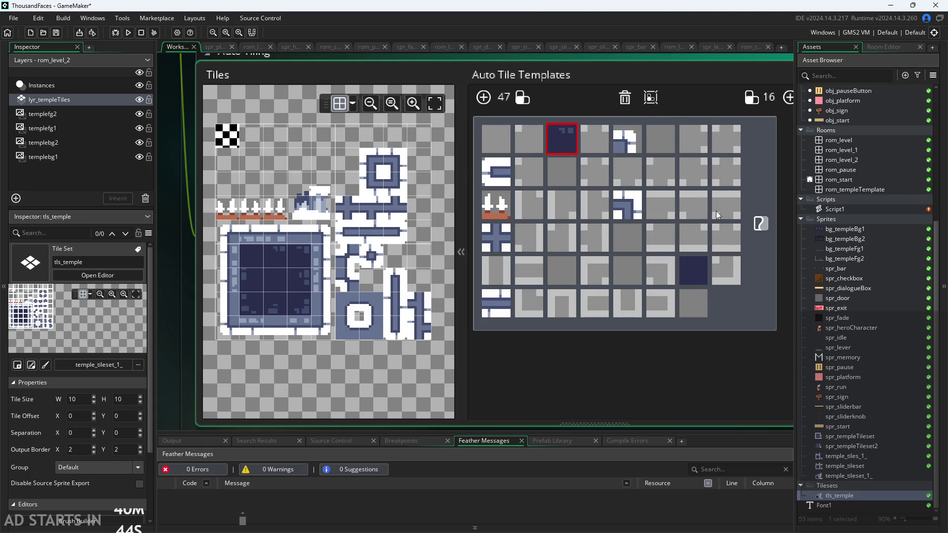
click(625, 98)
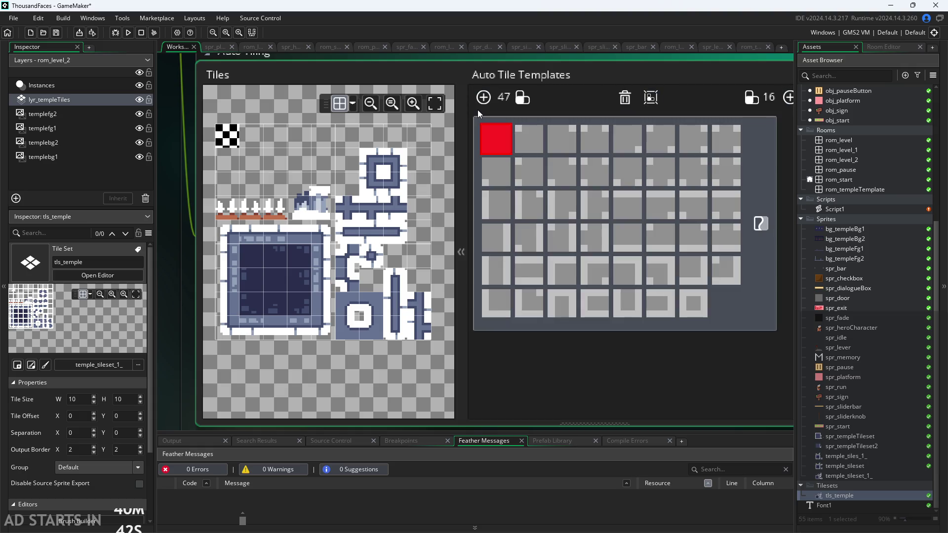
click(528, 301)
click(487, 148)
Step: Fill row five's first three slots with the vertical wall, horizontal edge and corner tiles
click(506, 269)
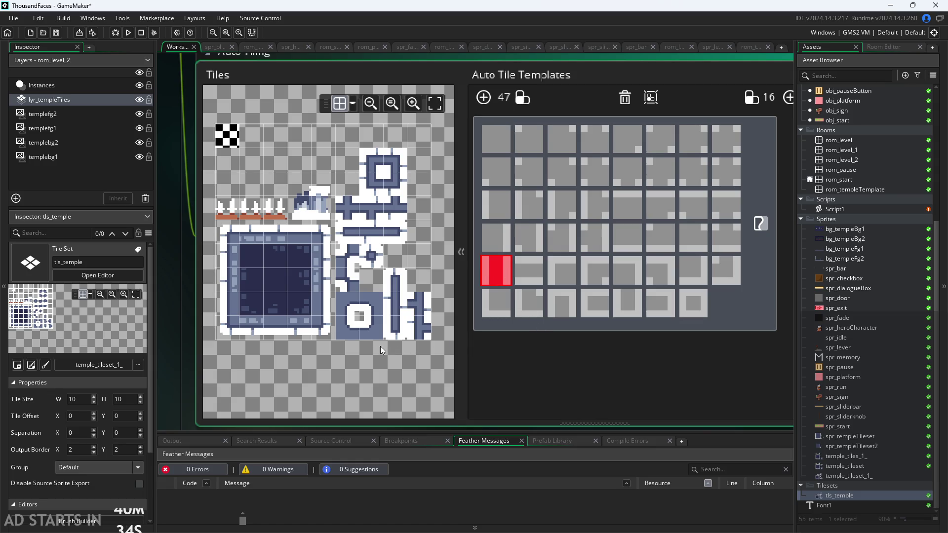
click(395, 306)
click(373, 241)
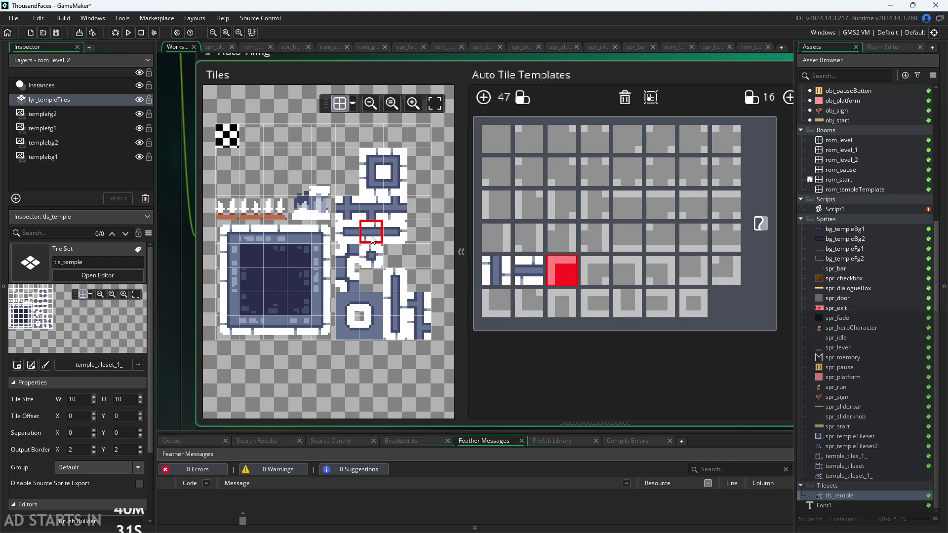
click(232, 233)
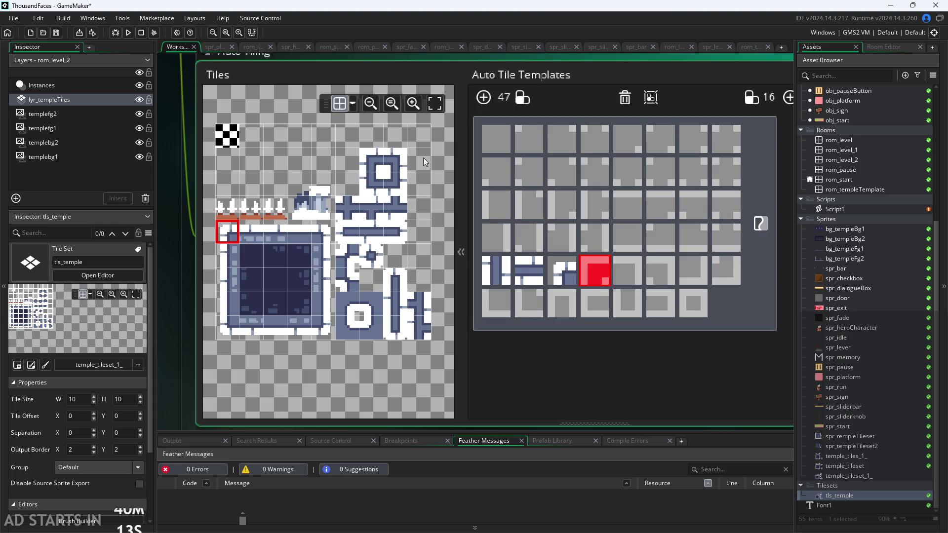
Step: Assign ring-top, ring and bottom-left tiles to the next six template slots
click(367, 156)
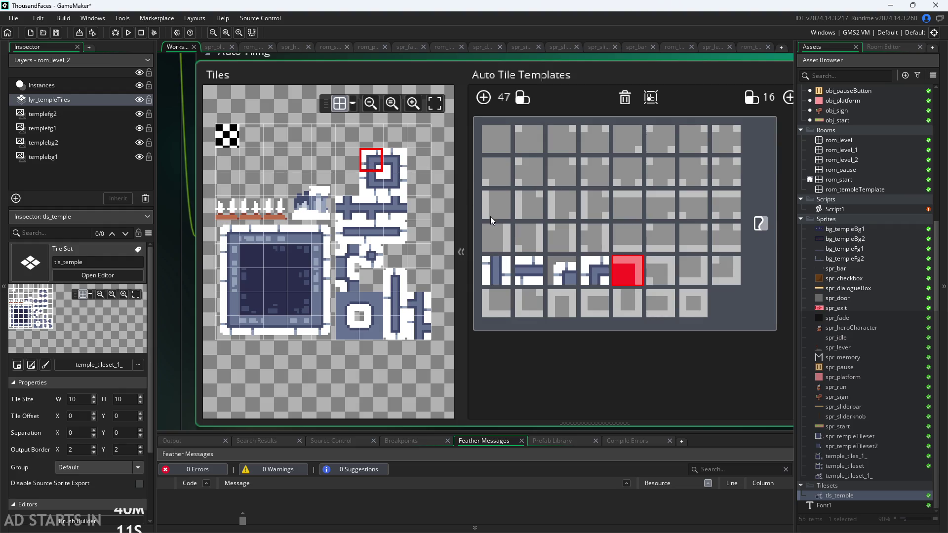
click(320, 234)
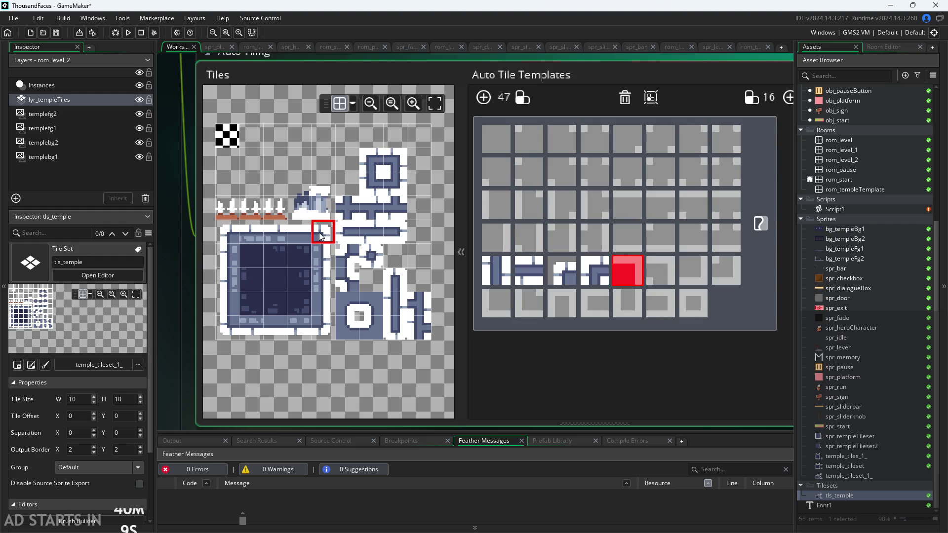
click(395, 159)
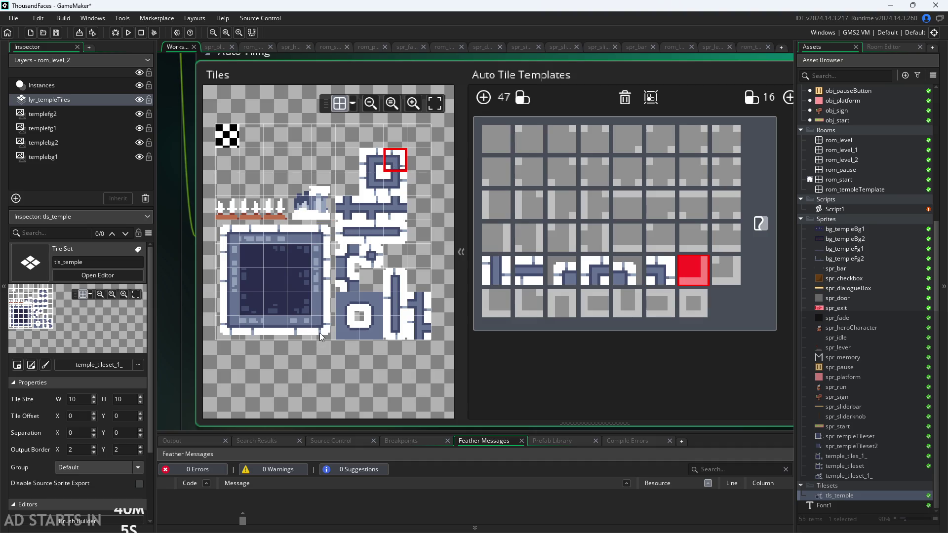
click(319, 333)
click(403, 187)
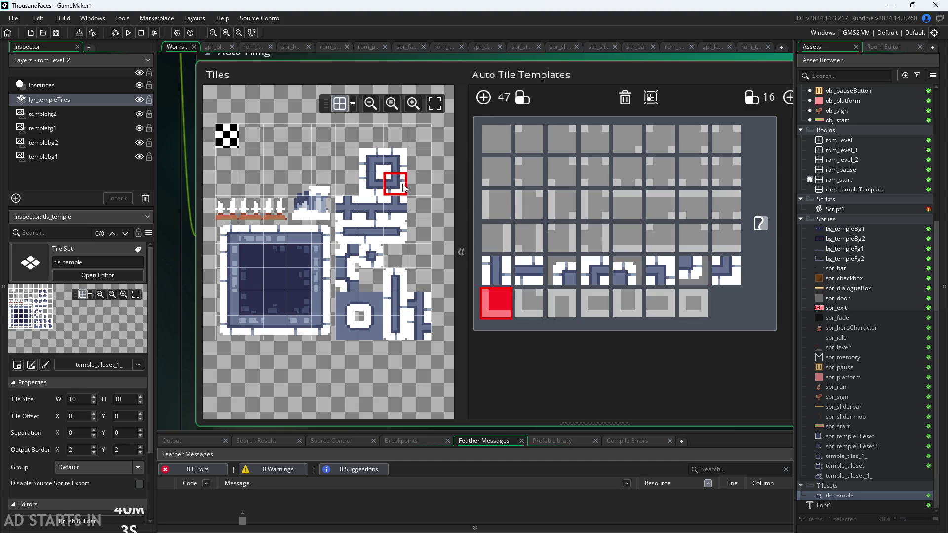
click(227, 327)
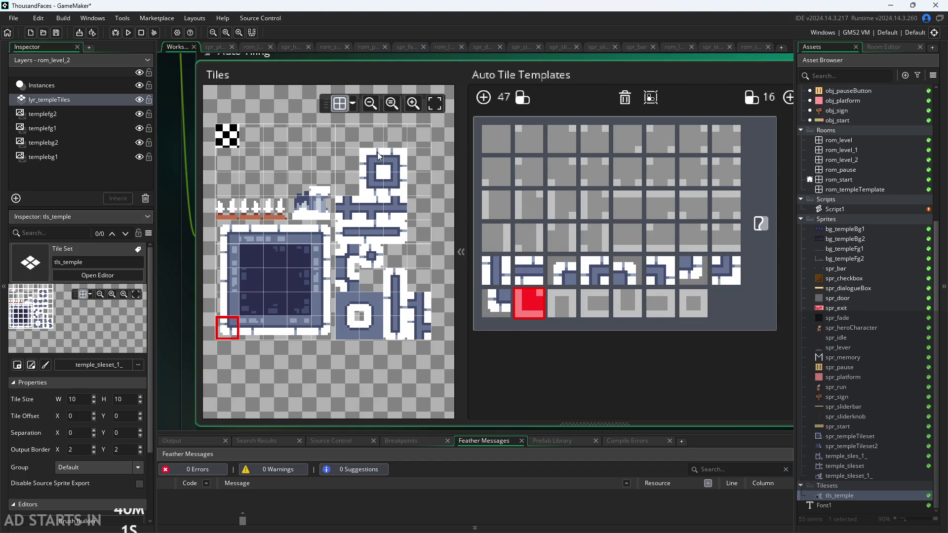
Step: Fill the final six bottom-row slots with corner, edge, wall and end tiles
click(371, 183)
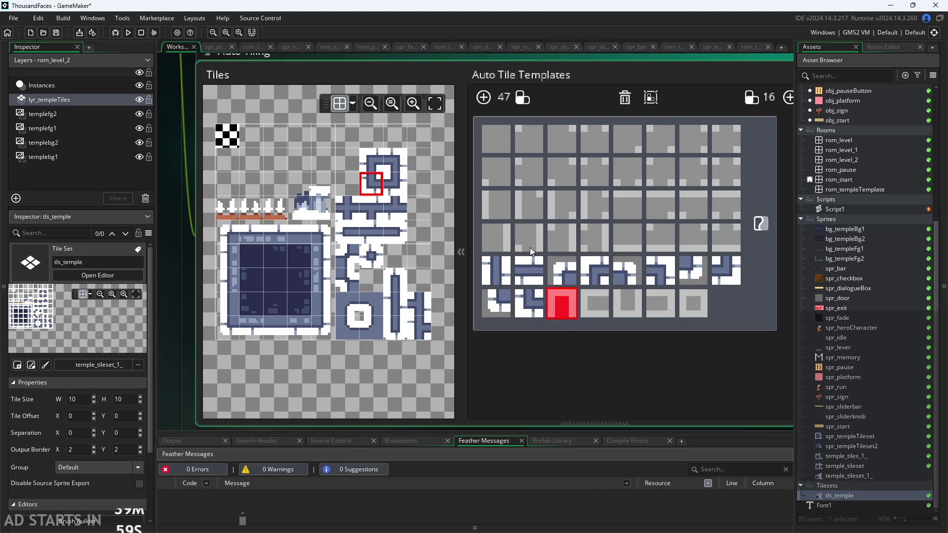
click(391, 280)
click(346, 233)
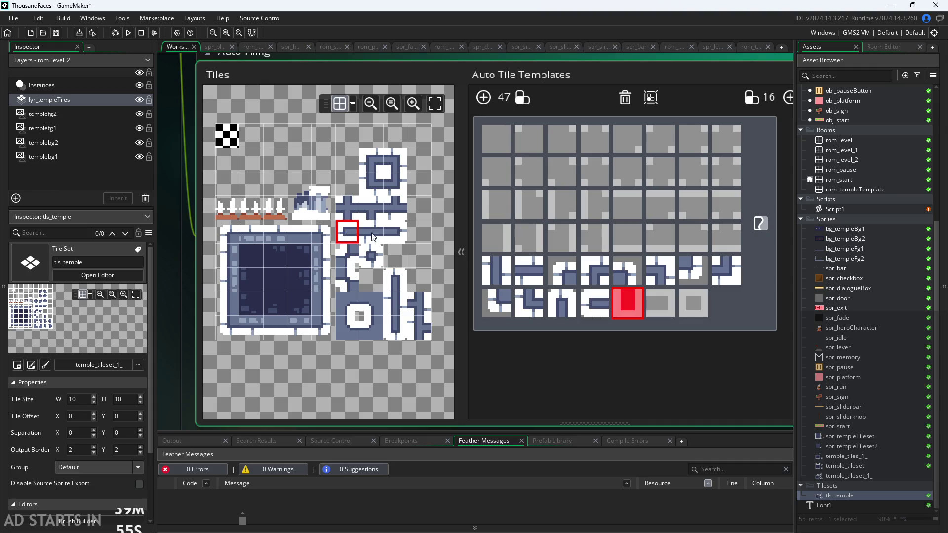
click(394, 327)
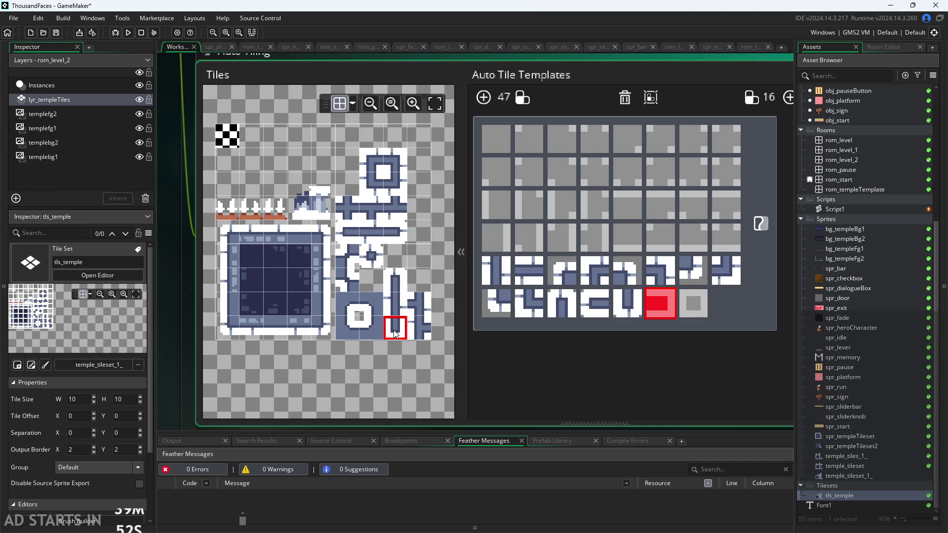
click(400, 230)
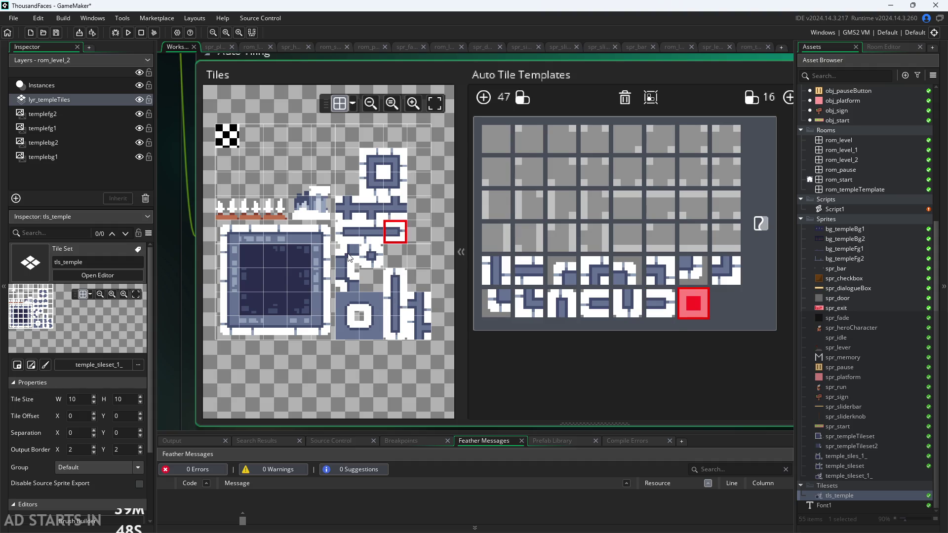
click(377, 260)
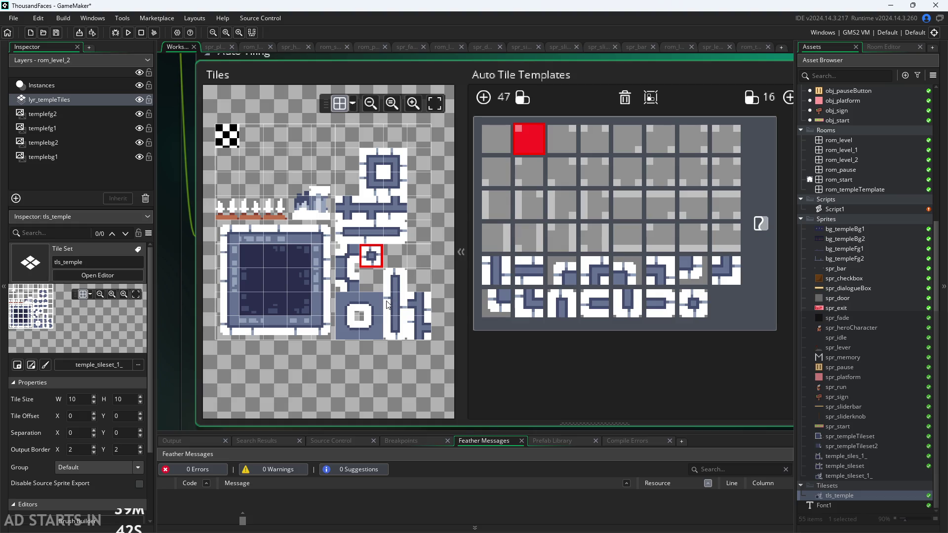
Step: Fill top-row slots 2, 3, 5 and 6 with corner tiles, leaving slots 4 and 7 empty
click(367, 326)
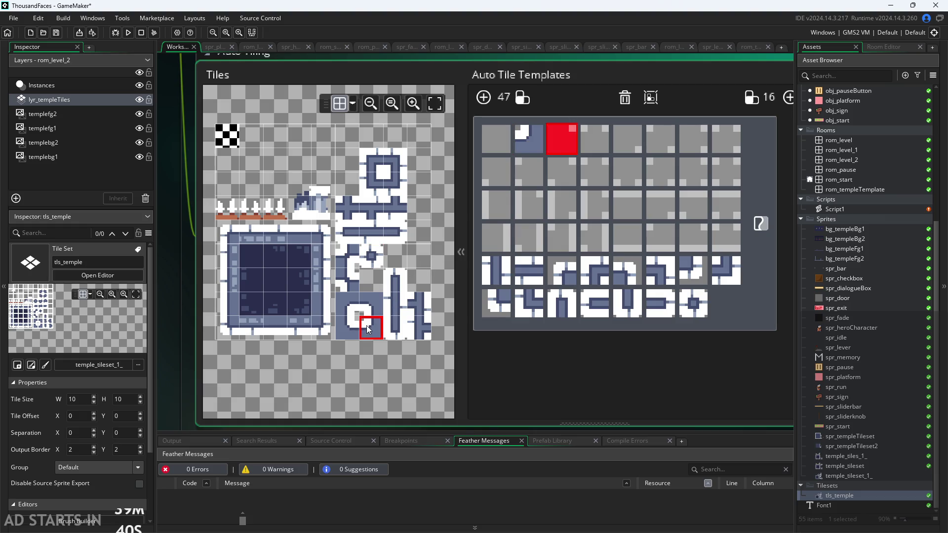
click(347, 327)
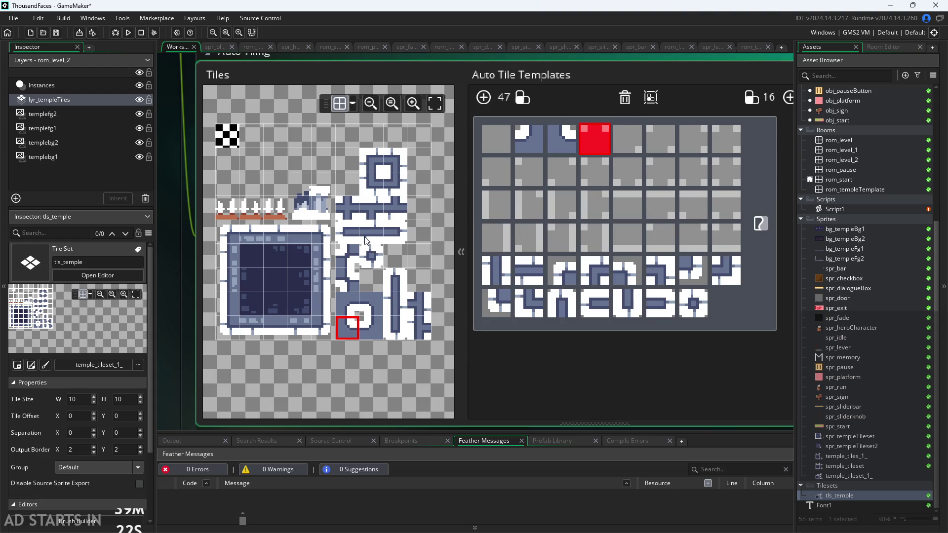
click(433, 224)
click(348, 304)
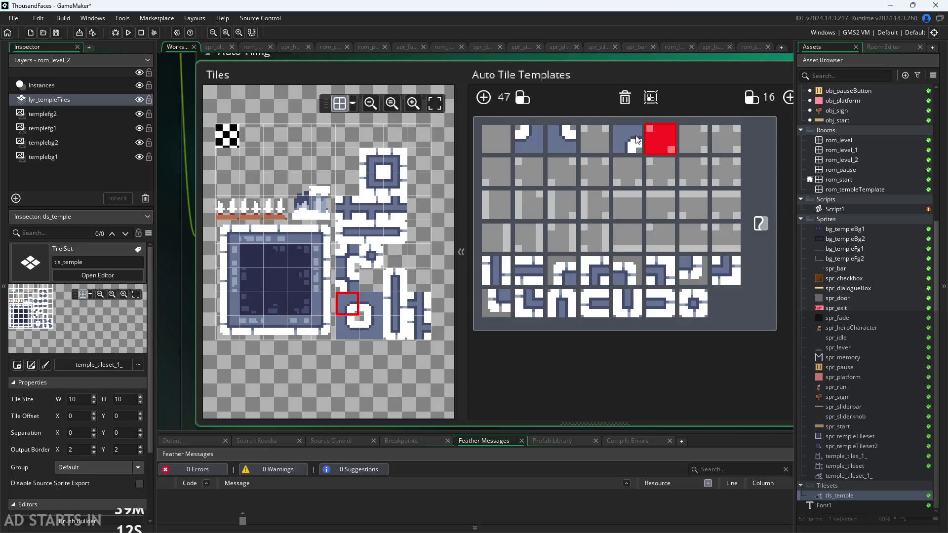
click(346, 255)
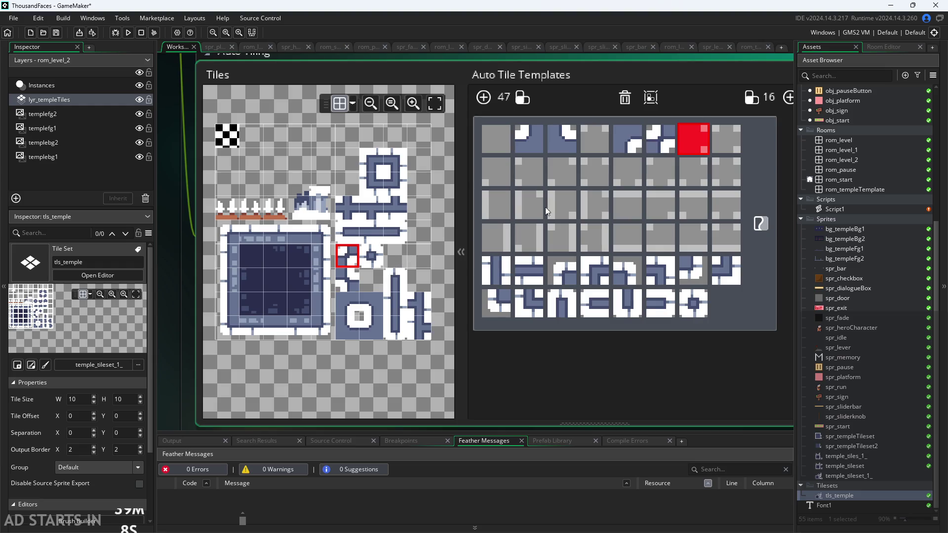
click(733, 135)
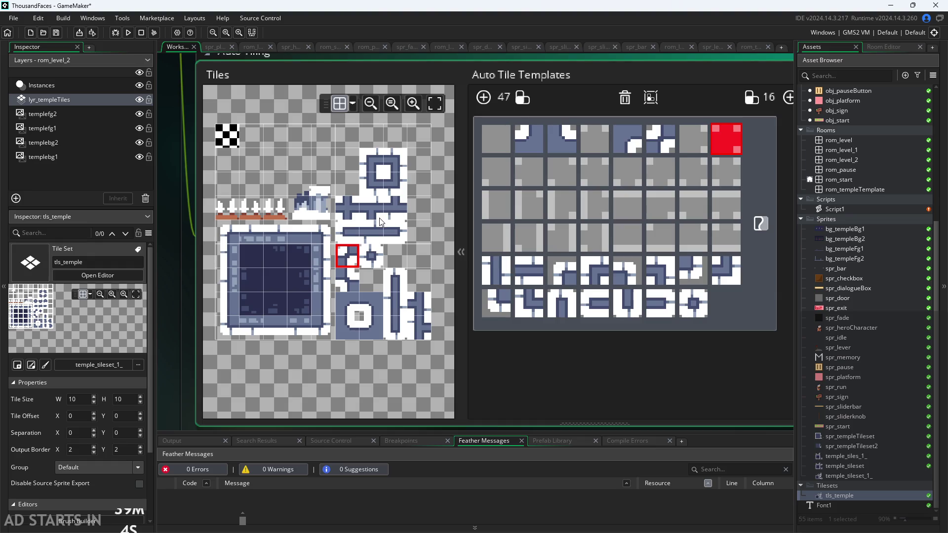
Step: Fill row two's first and third slots, and its last slot with the cross tile
click(499, 174)
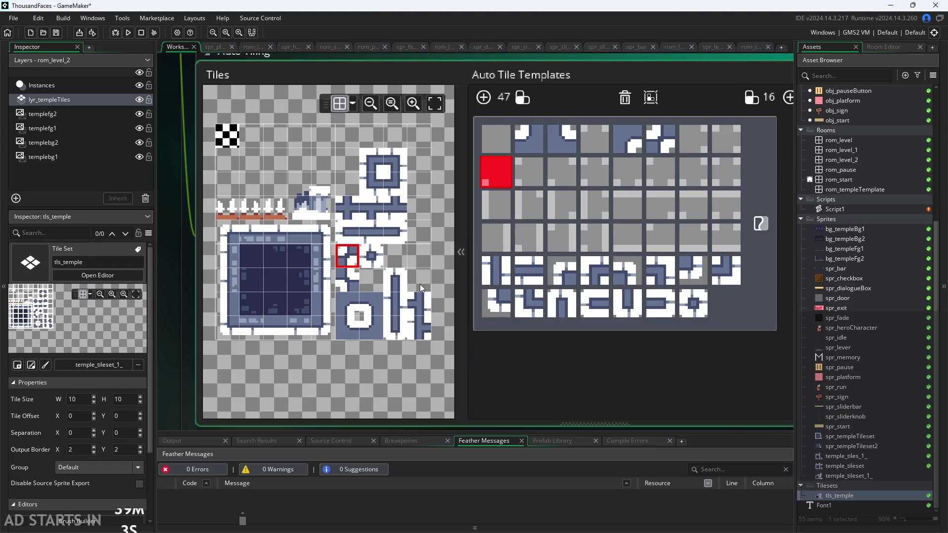
click(369, 301)
click(577, 170)
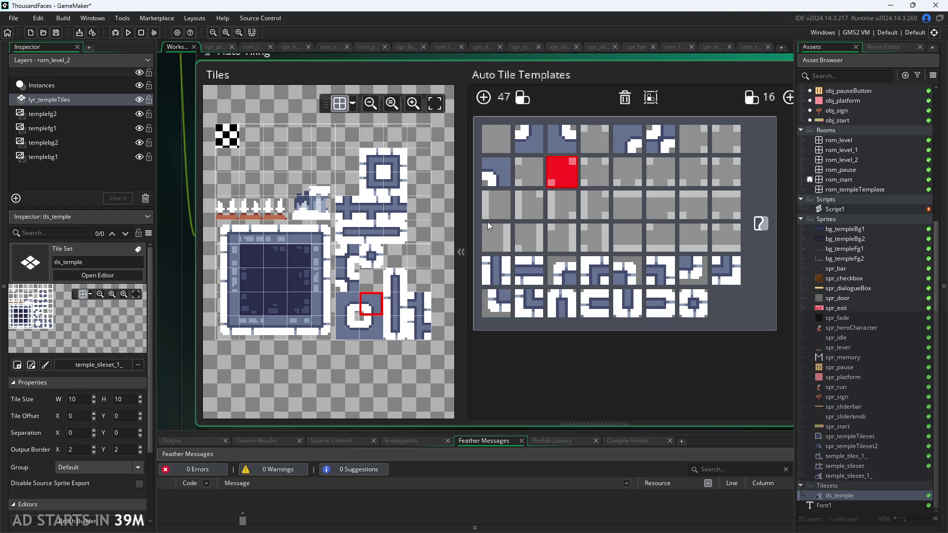
click(346, 281)
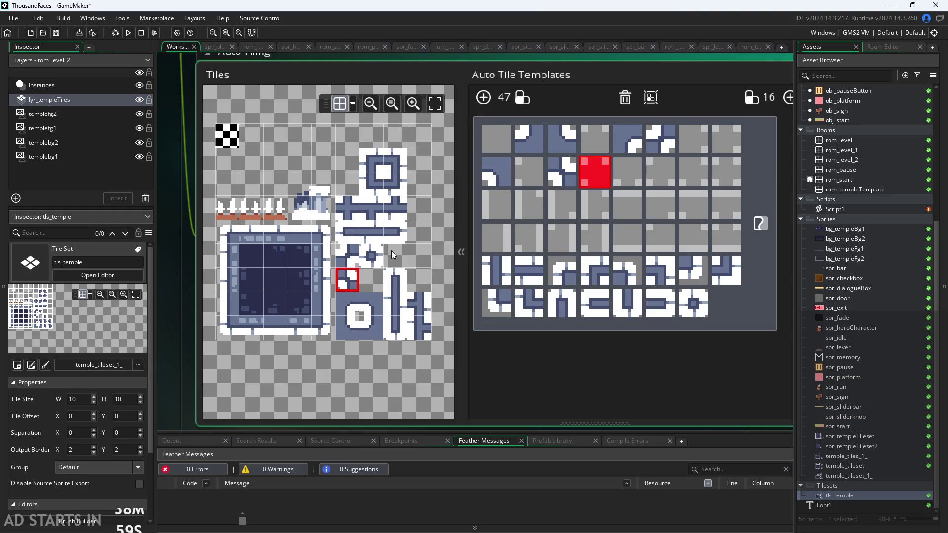
click(633, 175)
click(662, 179)
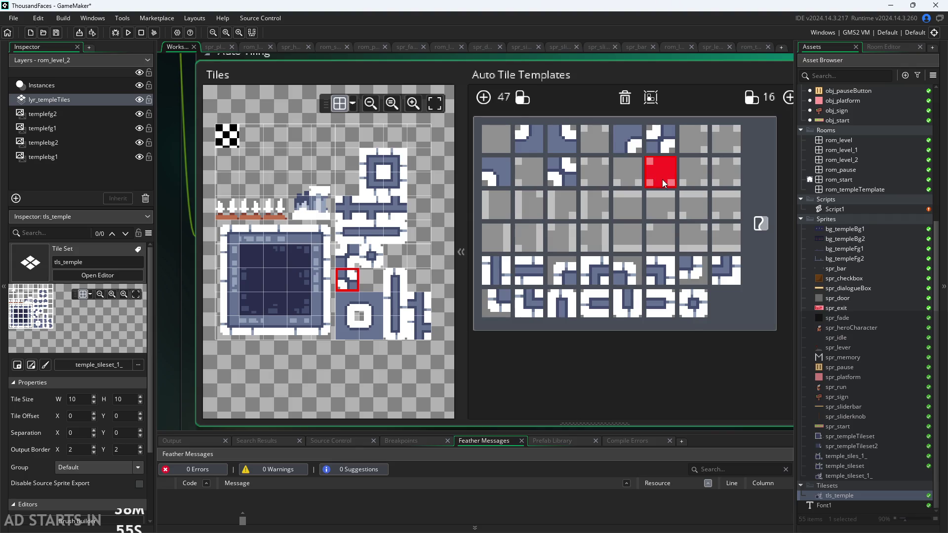
click(695, 176)
click(724, 179)
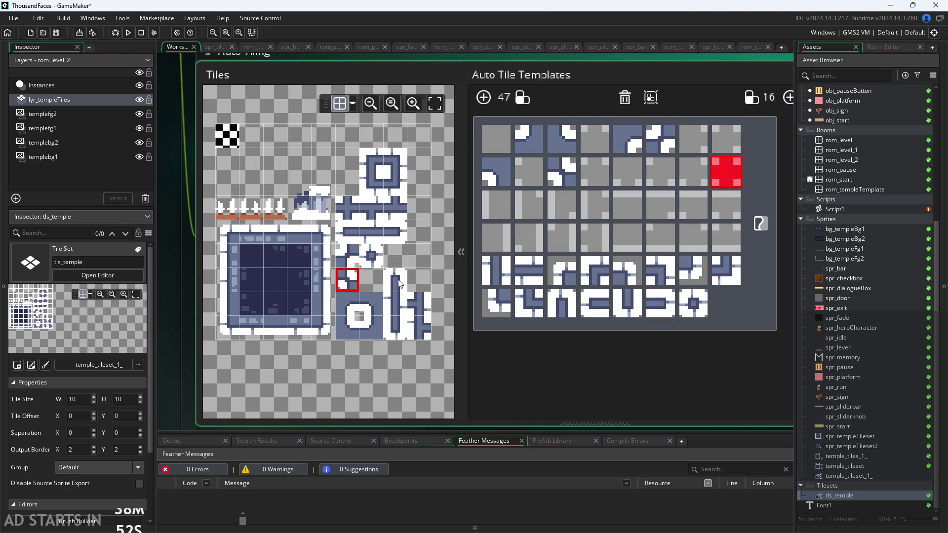
click(348, 207)
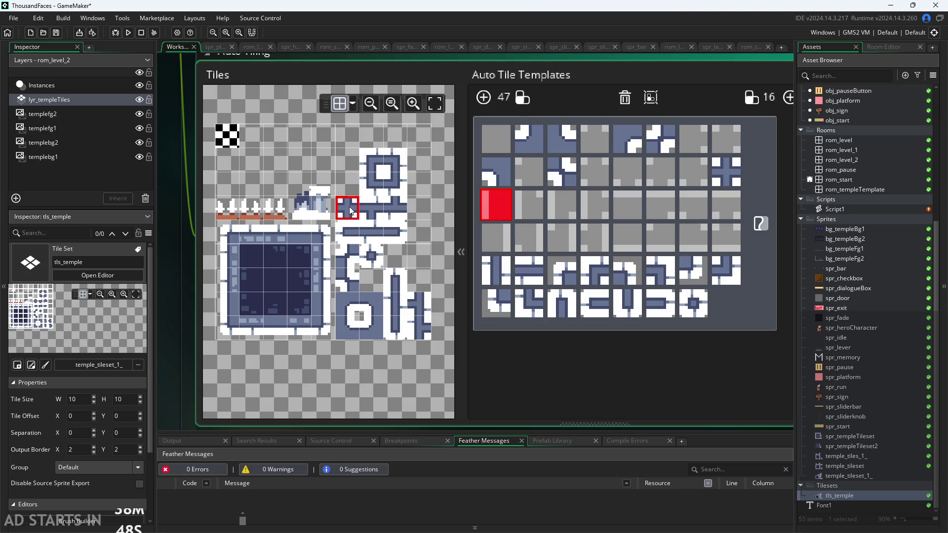
Step: Assign the left wall-edge tile to row three's first slot, then move through slots two to four
click(230, 284)
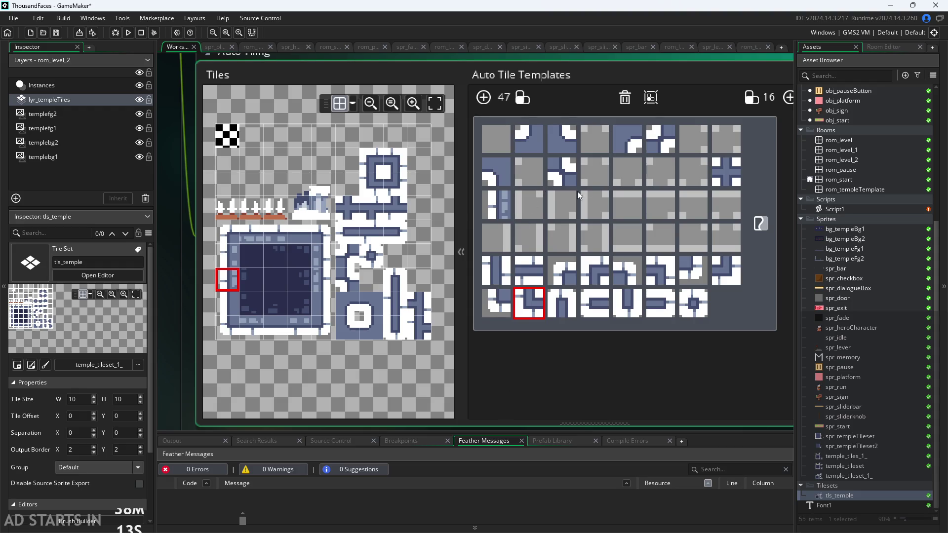
click(531, 215)
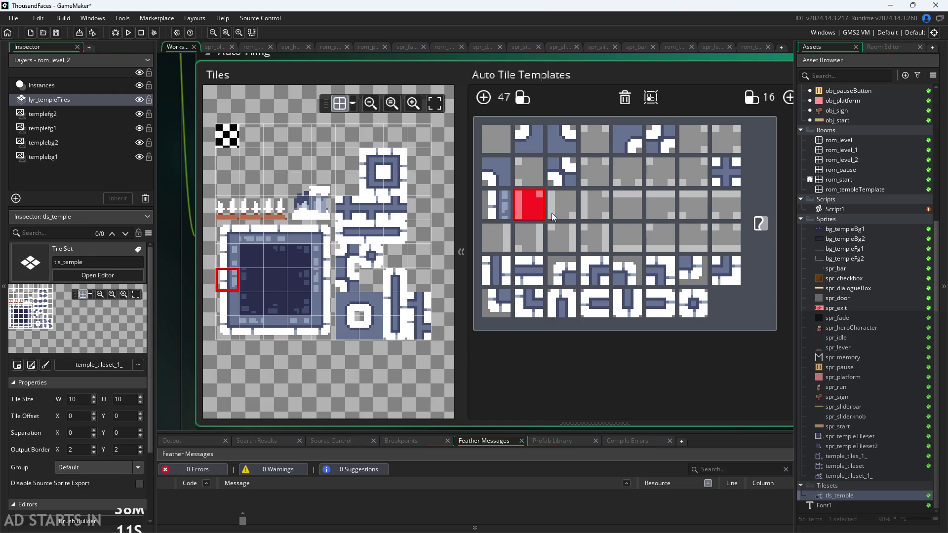
click(552, 213)
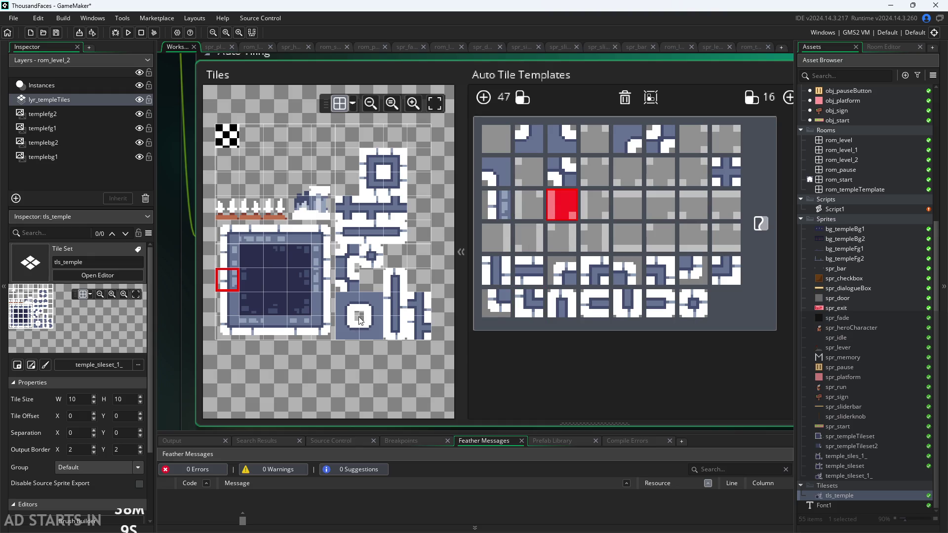
click(605, 215)
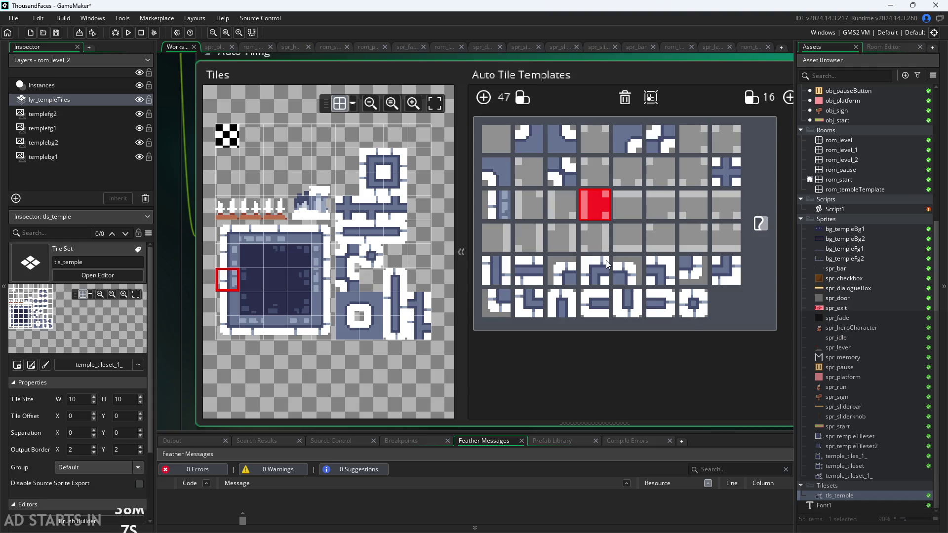